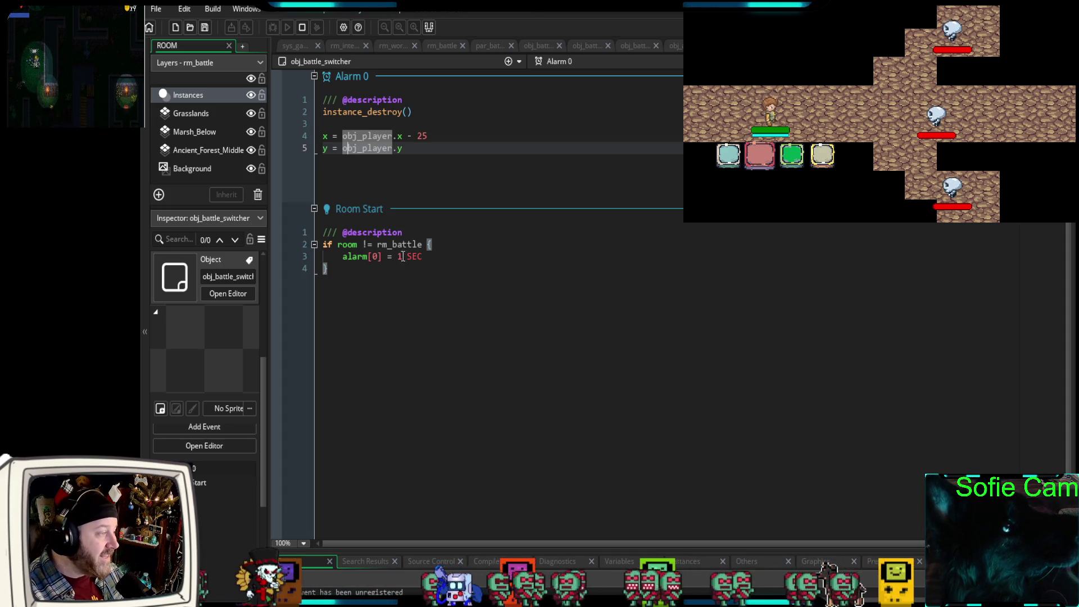
Select the two x/y lines that position obj_battle_switcher relative to obj_player in Alarm 0.
left_click_drag(412, 160, 321, 136)
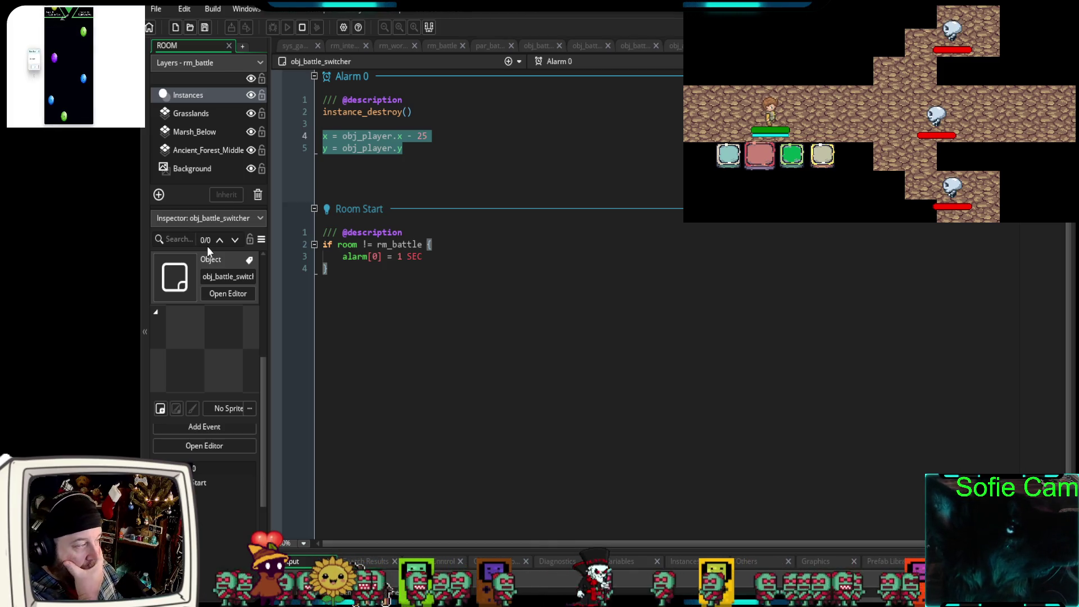
Move the x/y positioning lines out of Alarm 0 into Room Start, below the alarm line.
key("BackSpace")
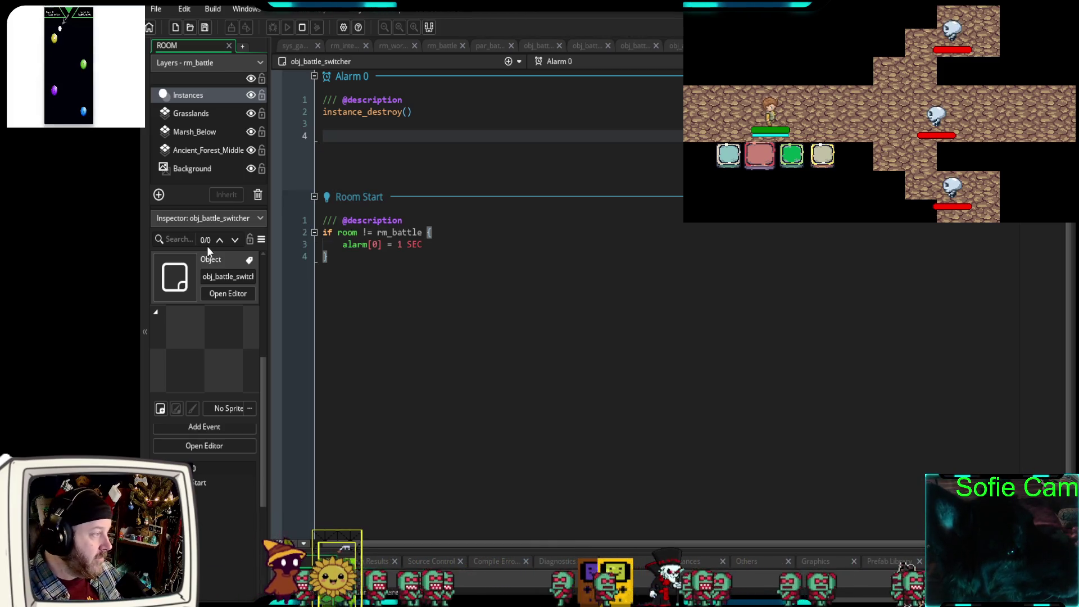
left_click(415, 220)
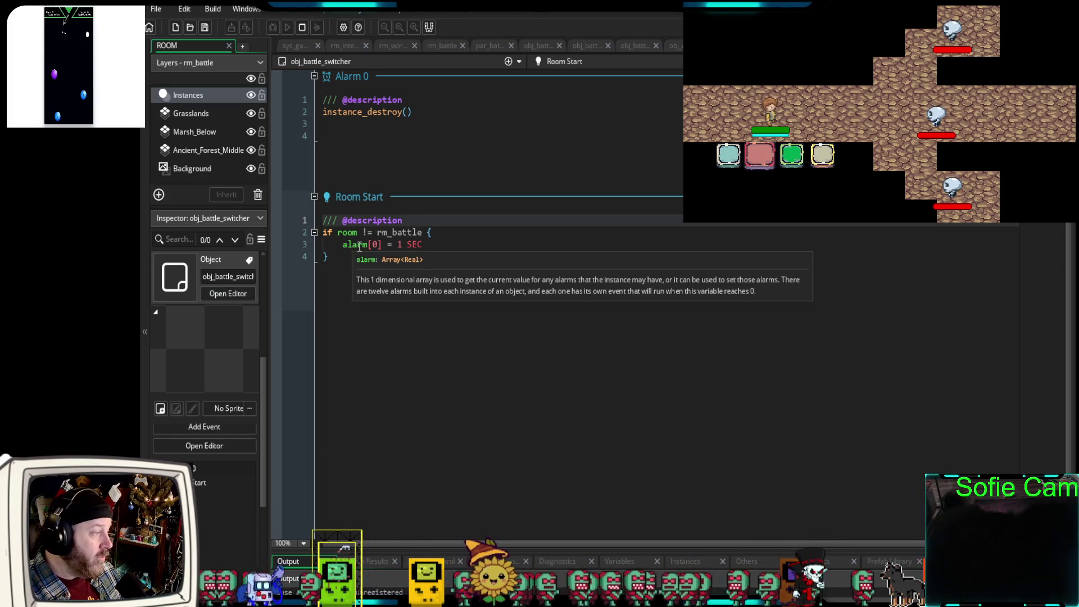
left_click(419, 248)
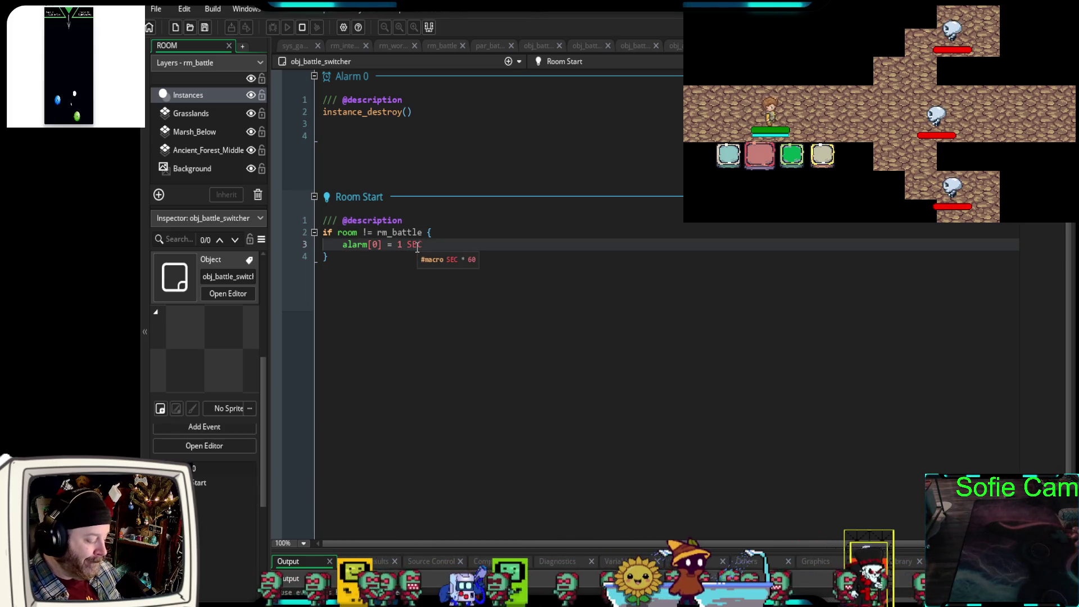
key("Return")
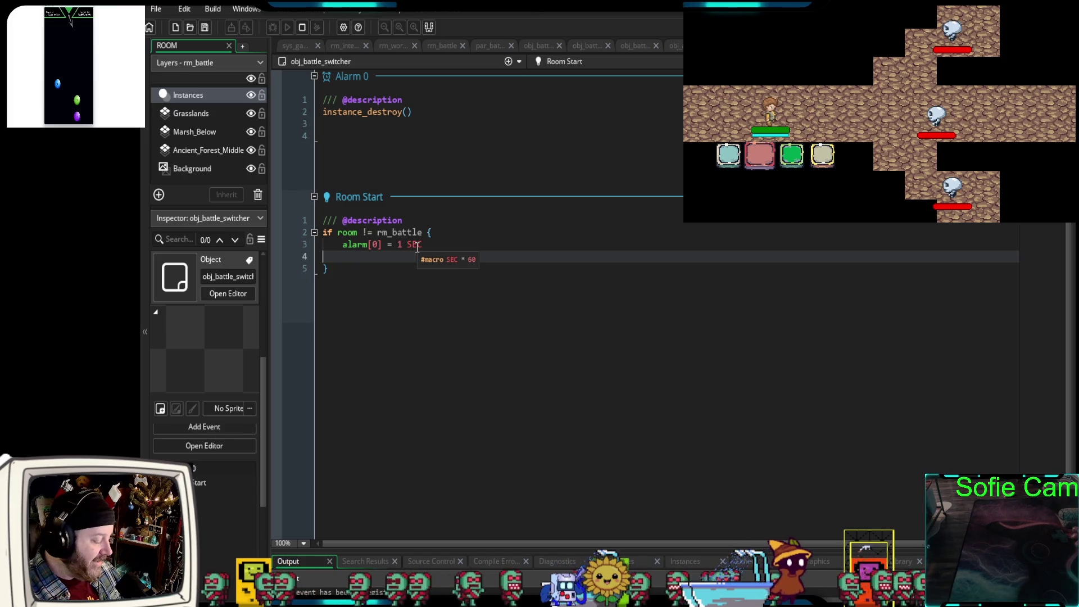
key("ctrl+v")
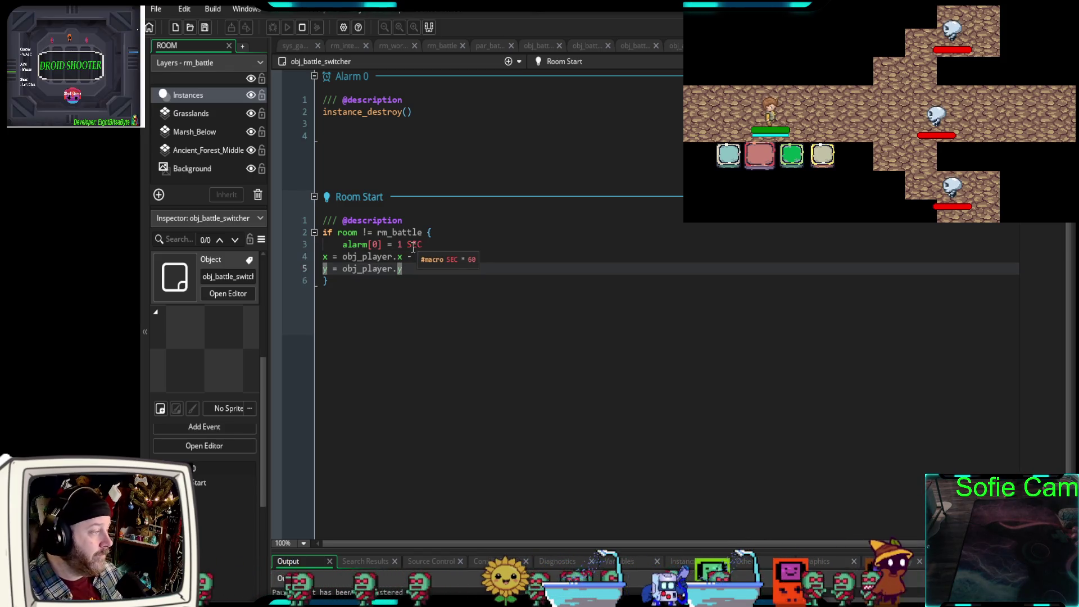
Add a 25-pixel offset to the pasted lines and indent them inside the rm_battle if block.
left_click(417, 250)
type("25")
left_click_drag(402, 269, 315, 260)
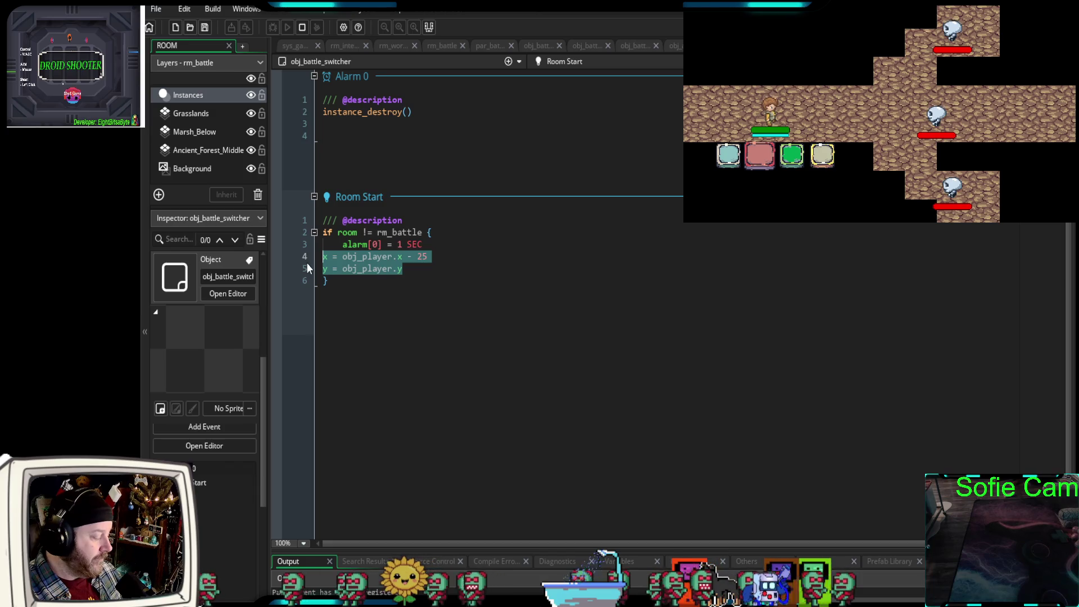
key("Tab")
left_click(438, 302)
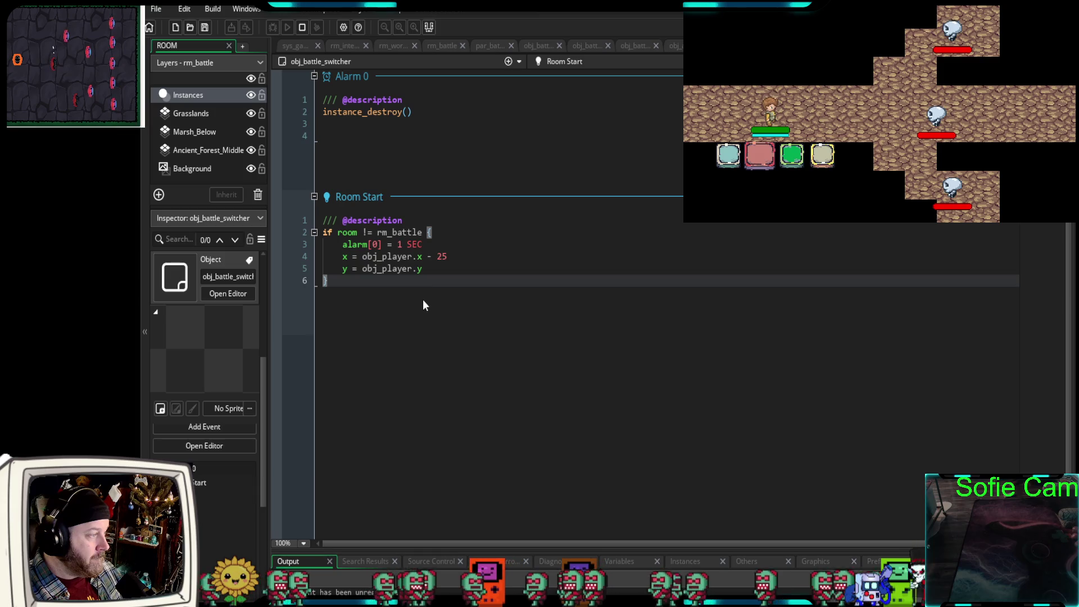
Check the obj_player references, then relaunch the game in debug mode.
double_click(397, 256)
left_click(363, 340)
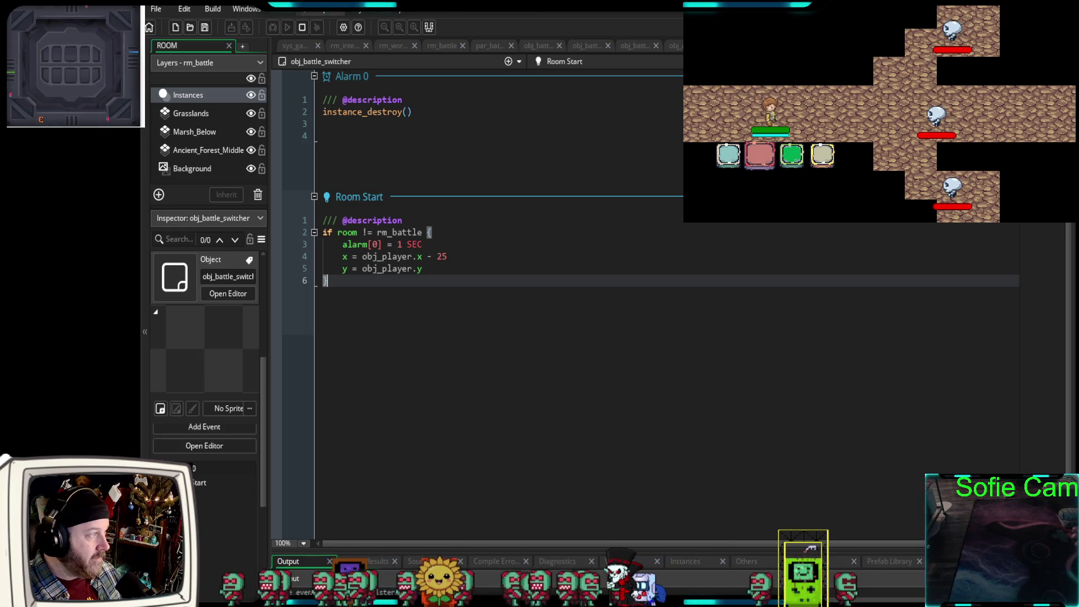
left_click(302, 30)
left_click(273, 29)
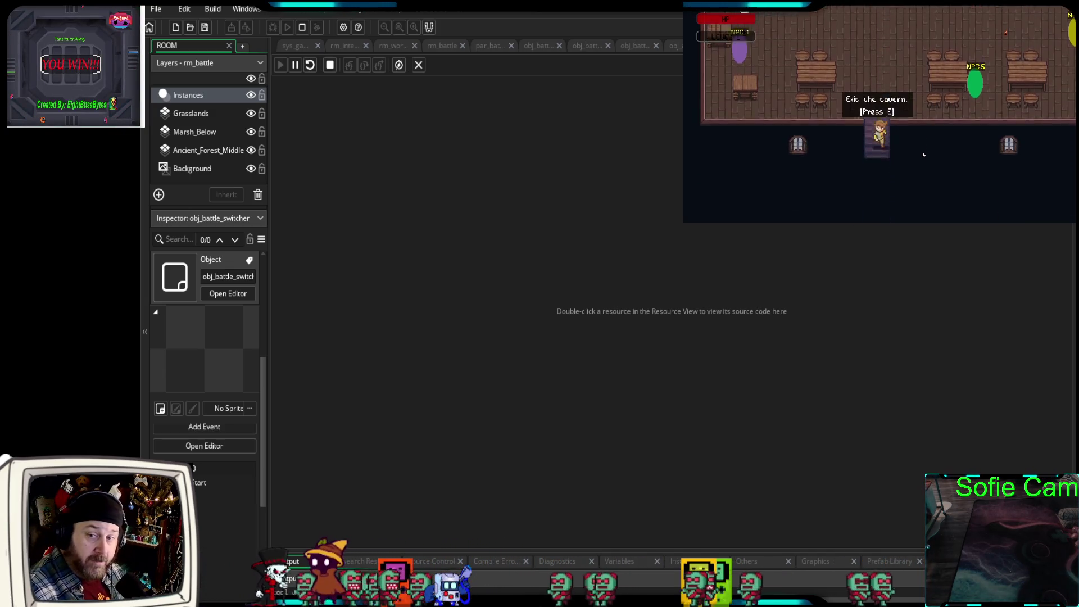
Walk out of the tavern into an enemy encounter, then flee the battle back to the map.
key("e")
key("Down")
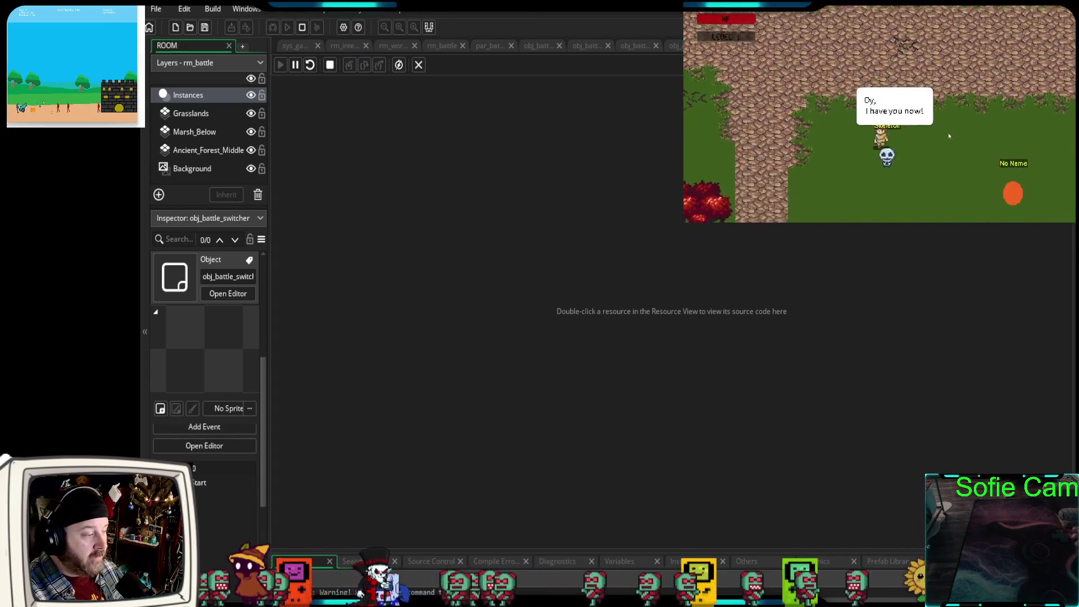
key("e")
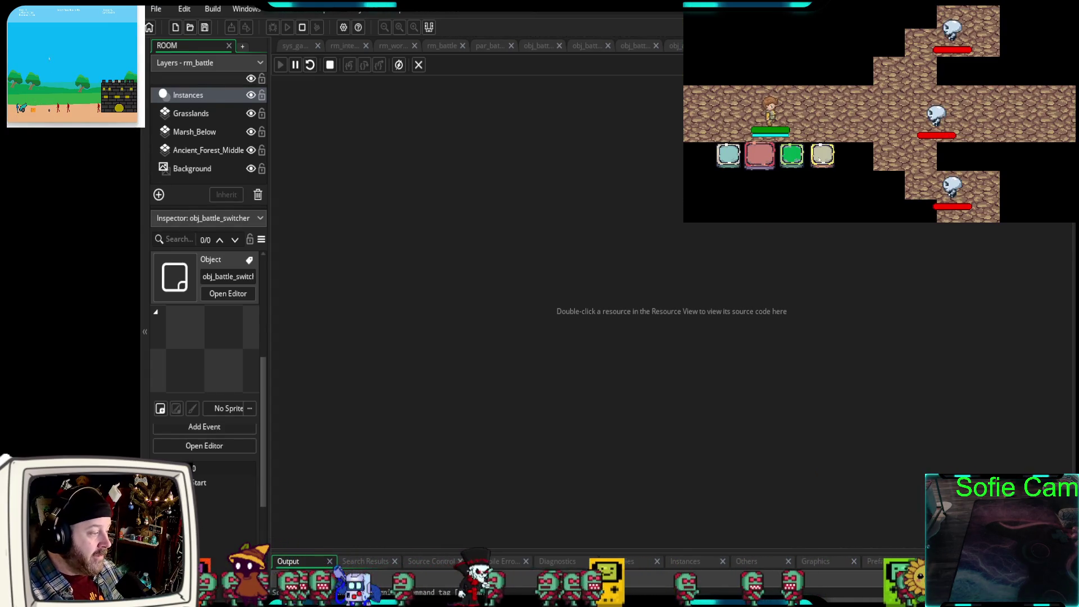
left_click(824, 156)
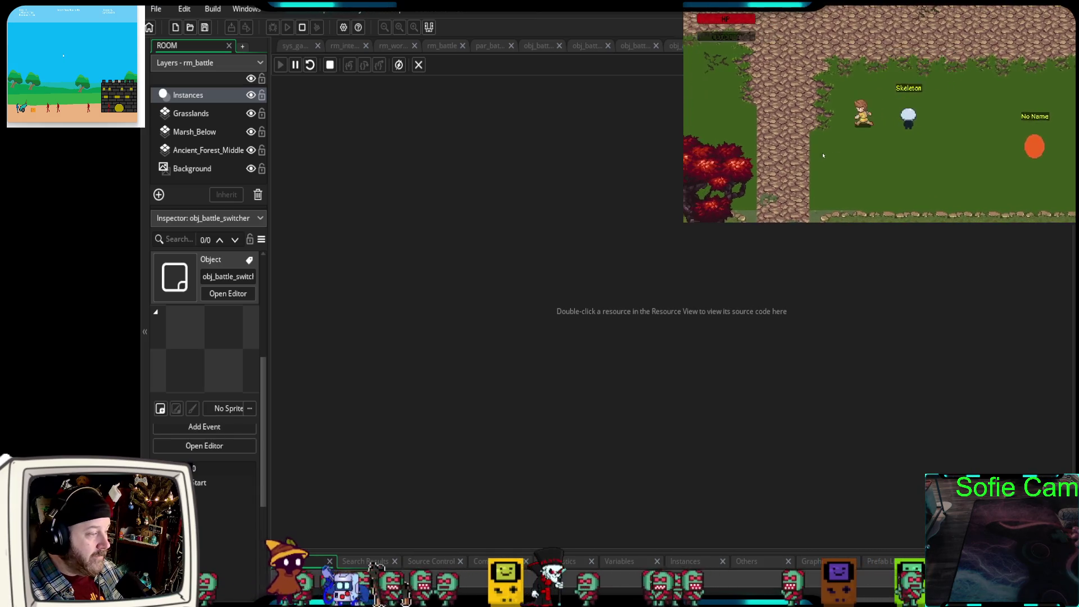
Walk right to the Skeleton until its 'Oy, I have you now!' greeting, then stop the game.
key("Right")
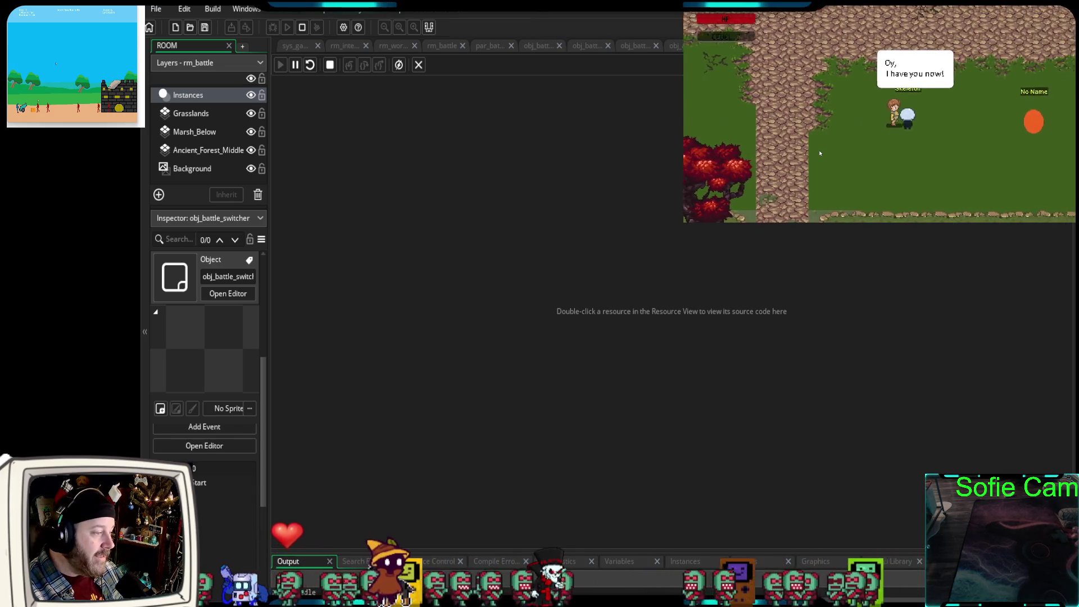
key("Right")
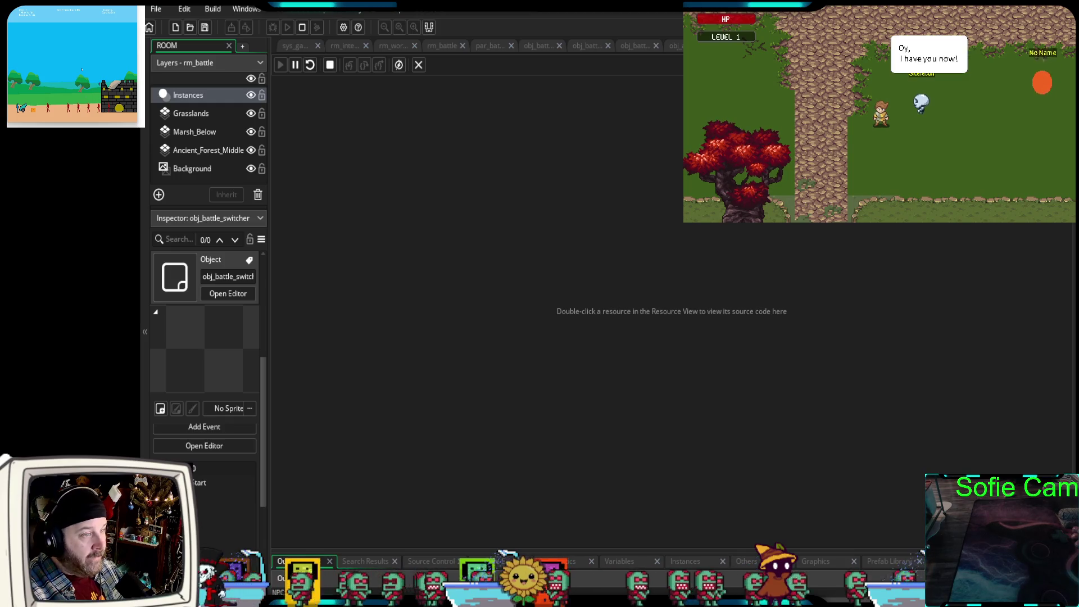
key("Escape")
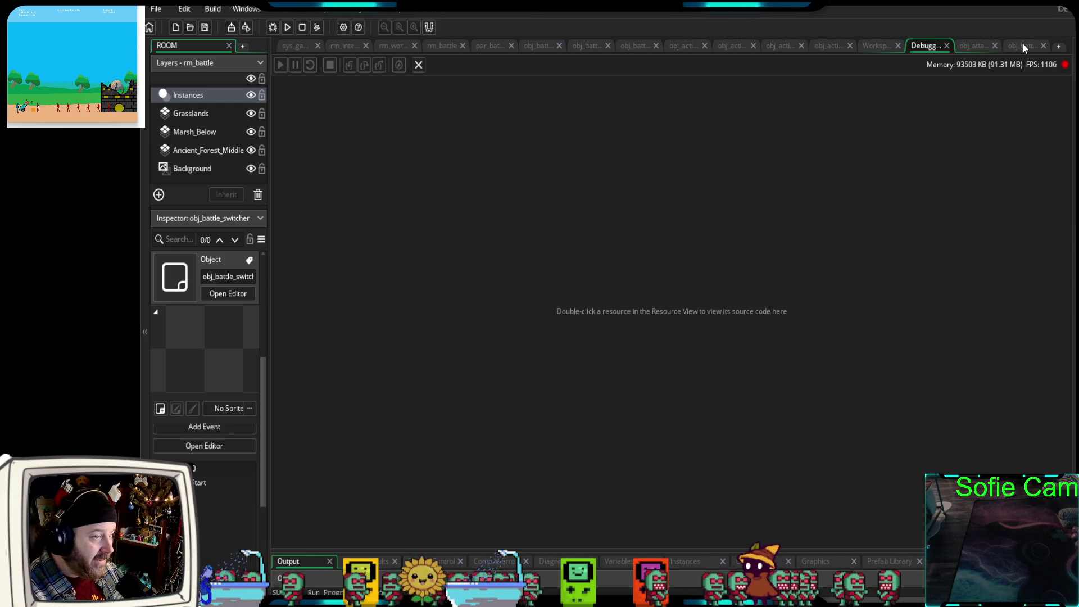
Delete the x/y lines from Room Start, then view the obj_battle_enemy and obj_battle_manager_2 code.
left_click(1023, 46)
mouse_move(448, 269)
left_mouse_down()
mouse_move(296, 266)
mouse_move(289, 257)
left_mouse_up()
key("BackSpace")
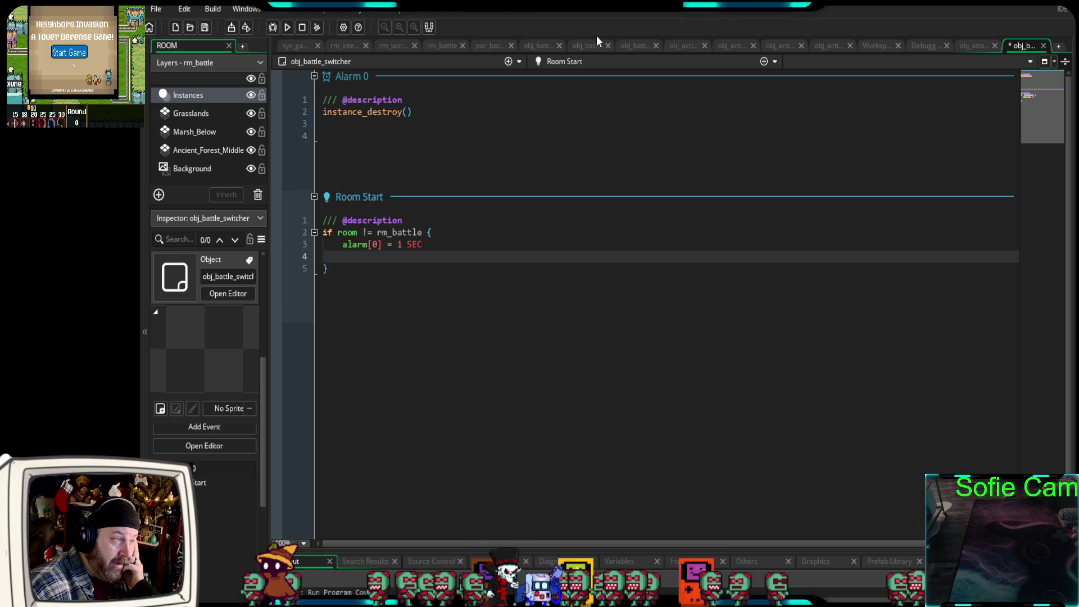
left_click(638, 45)
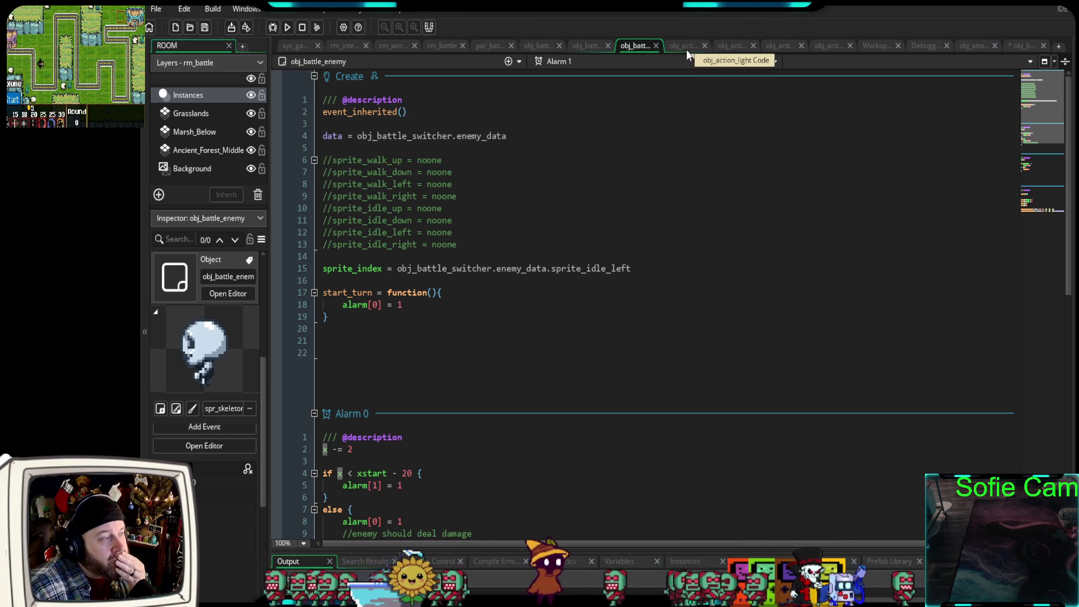
left_click(583, 50)
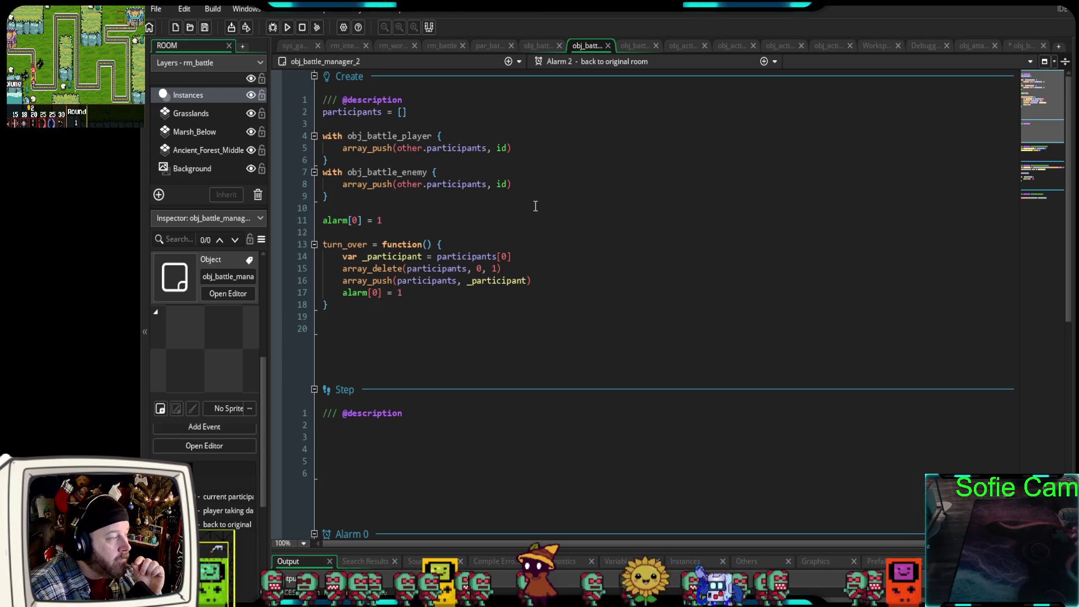
scroll(487, 235, "down", 6)
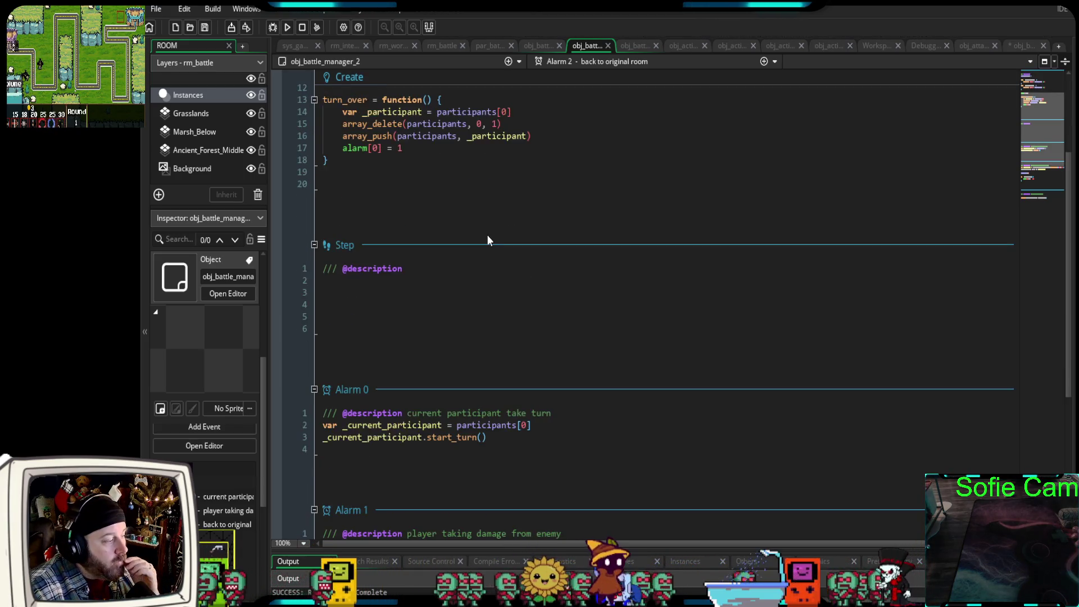
scroll(487, 235, "down", 5)
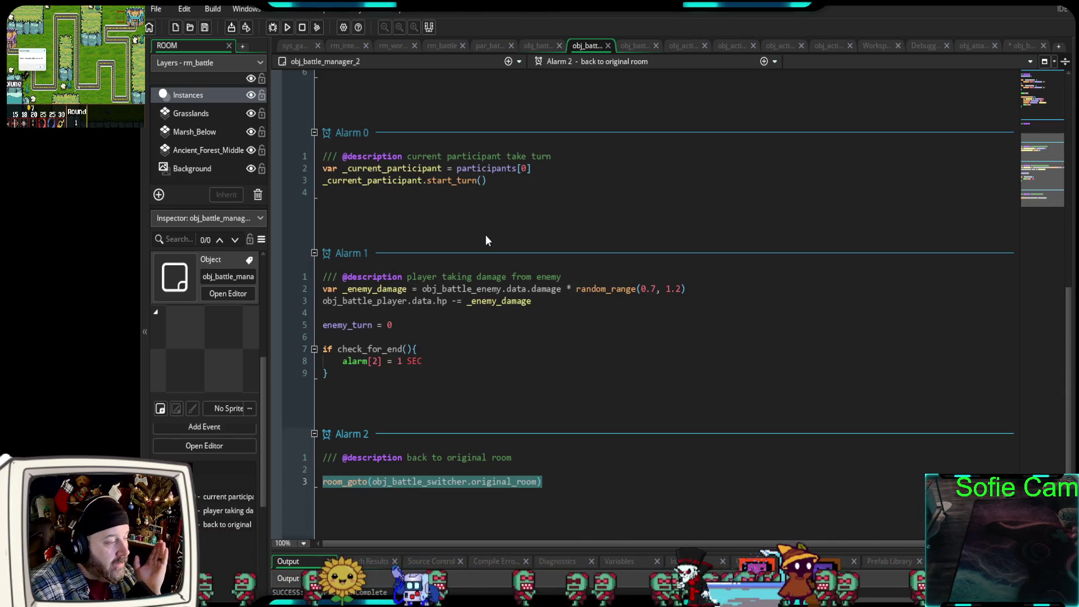
left_click(565, 483)
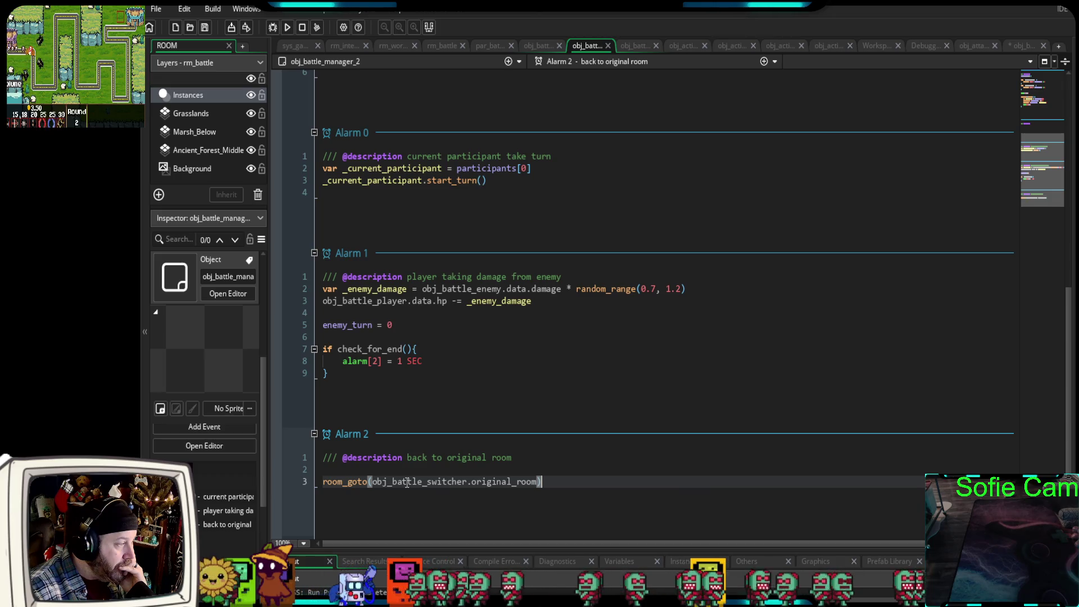
scroll(556, 418, "up", 10)
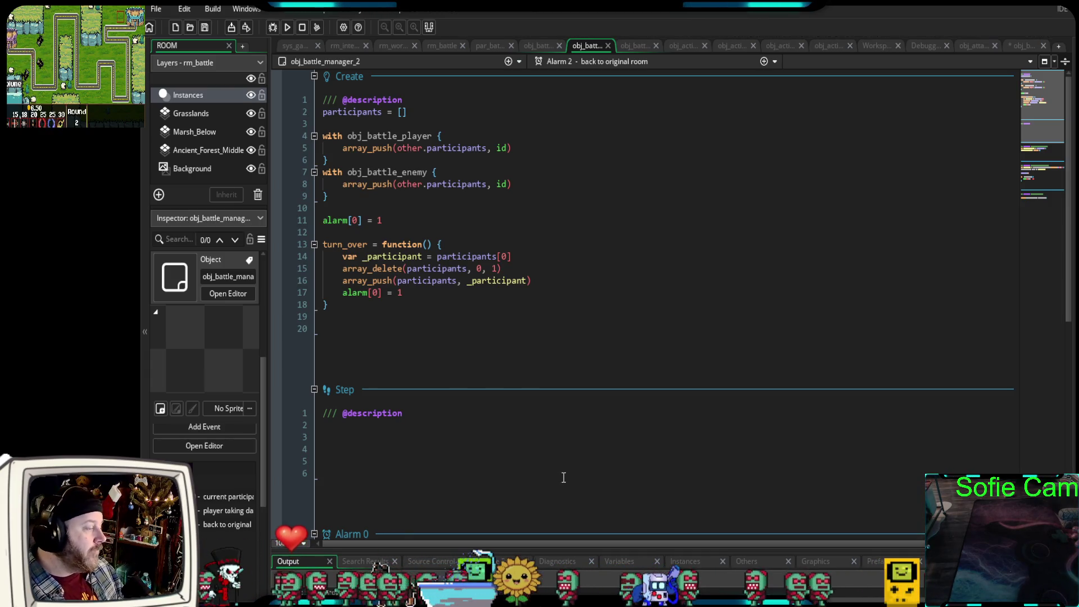
scroll(568, 477, "down", 10)
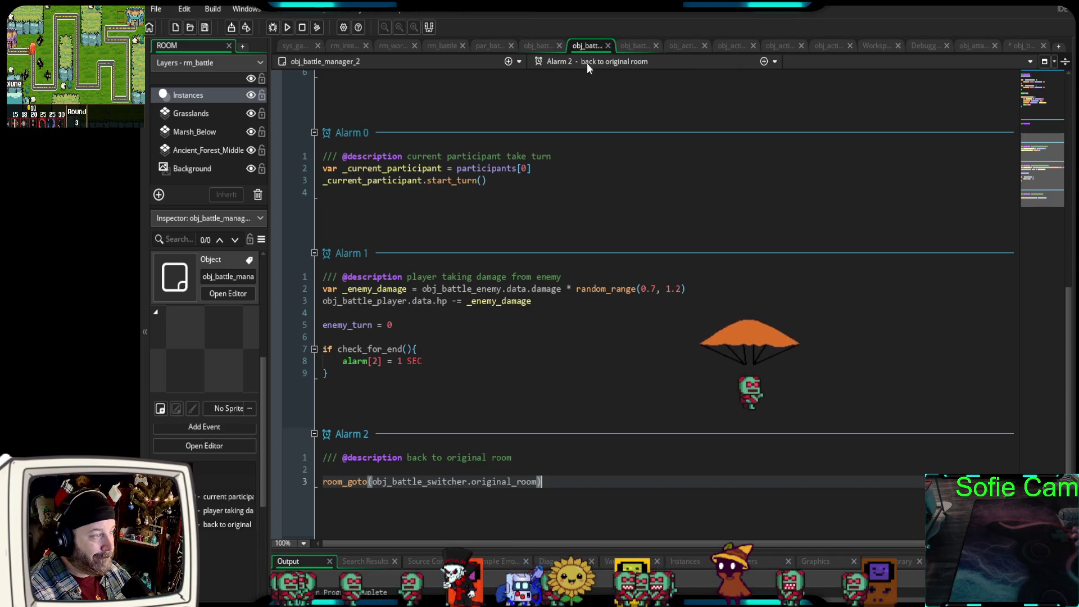
left_click(632, 45)
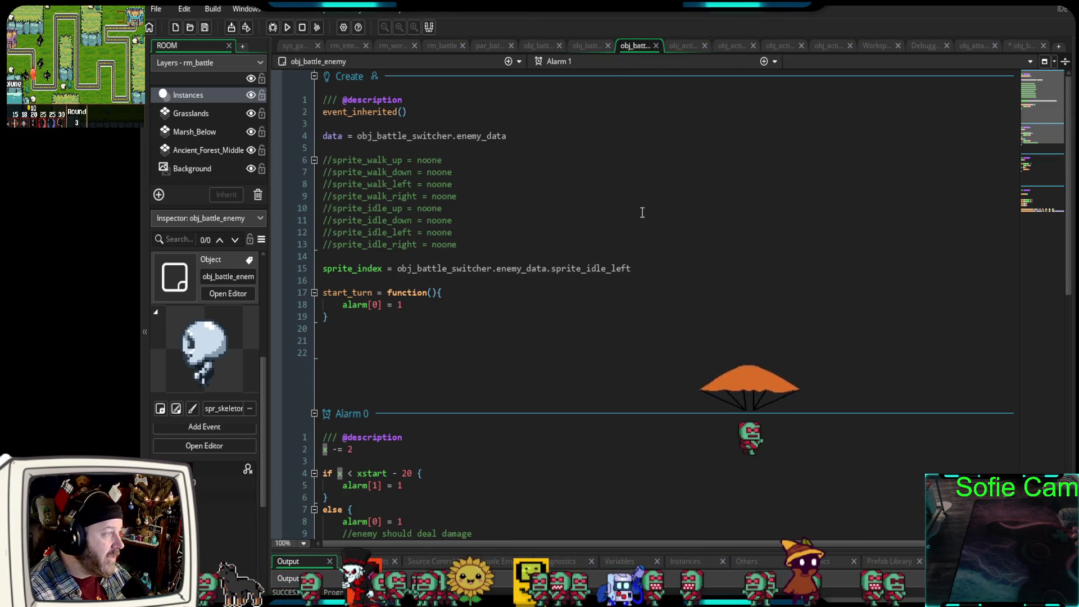
scroll(637, 211, "down", 5)
scroll(638, 212, "down", 6)
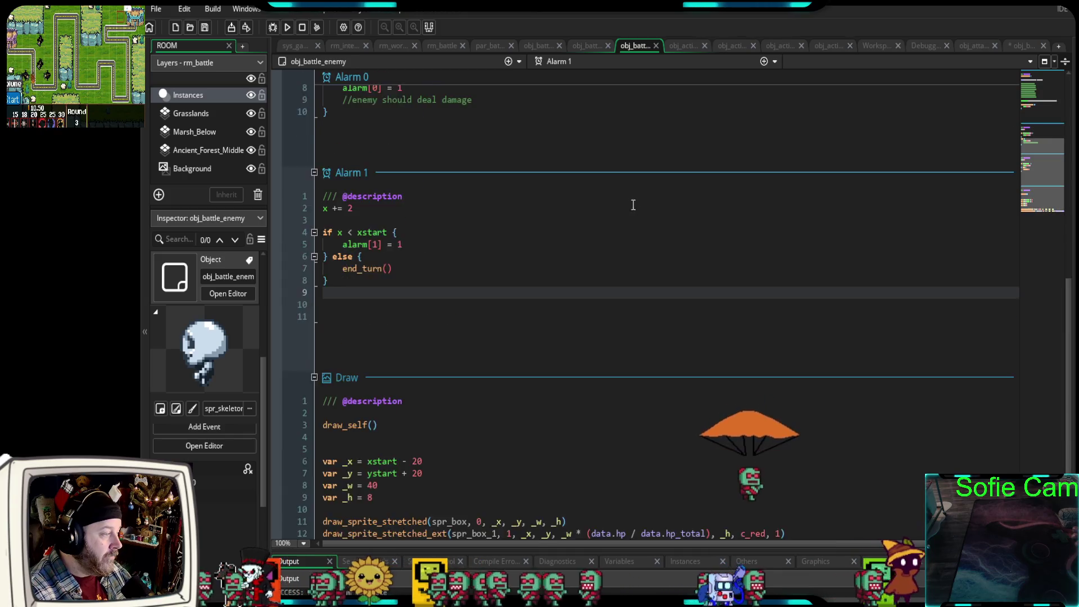
scroll(627, 204, "up", 10)
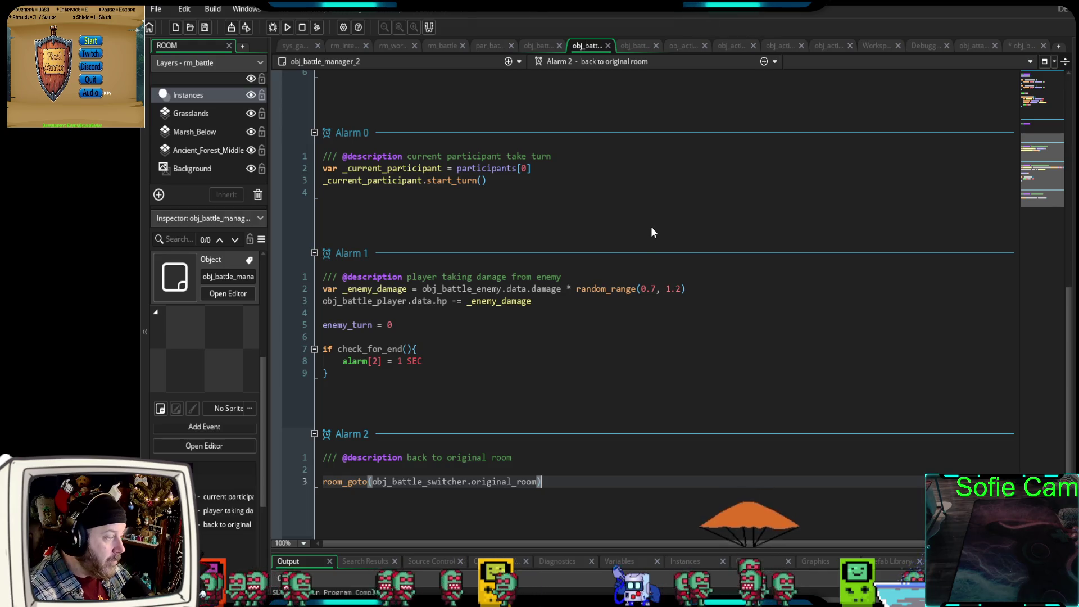
left_click_drag(339, 375, 319, 340)
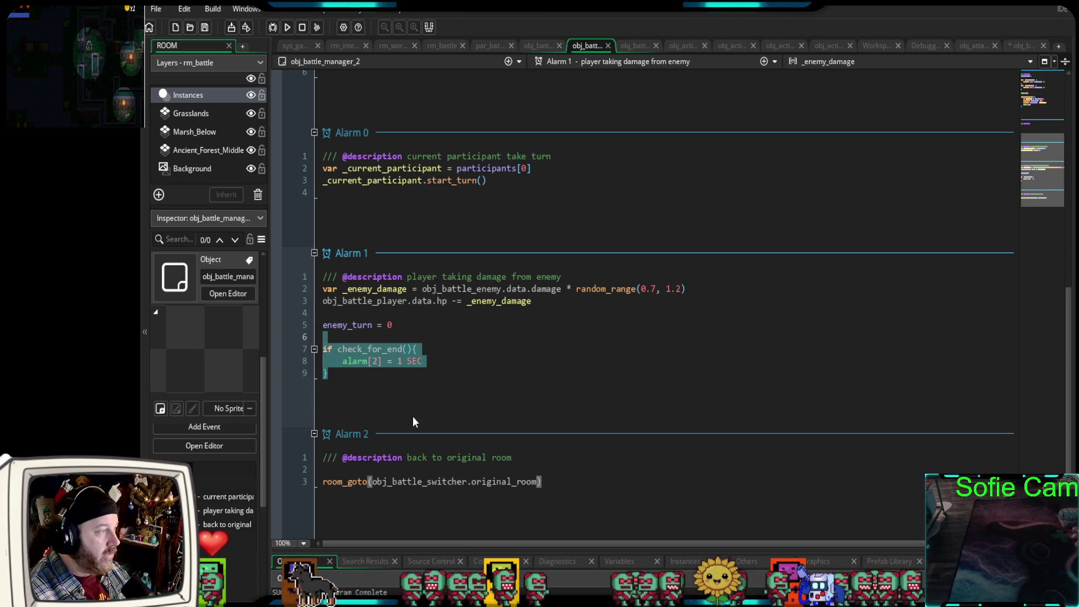
scroll(514, 367, "up", 10)
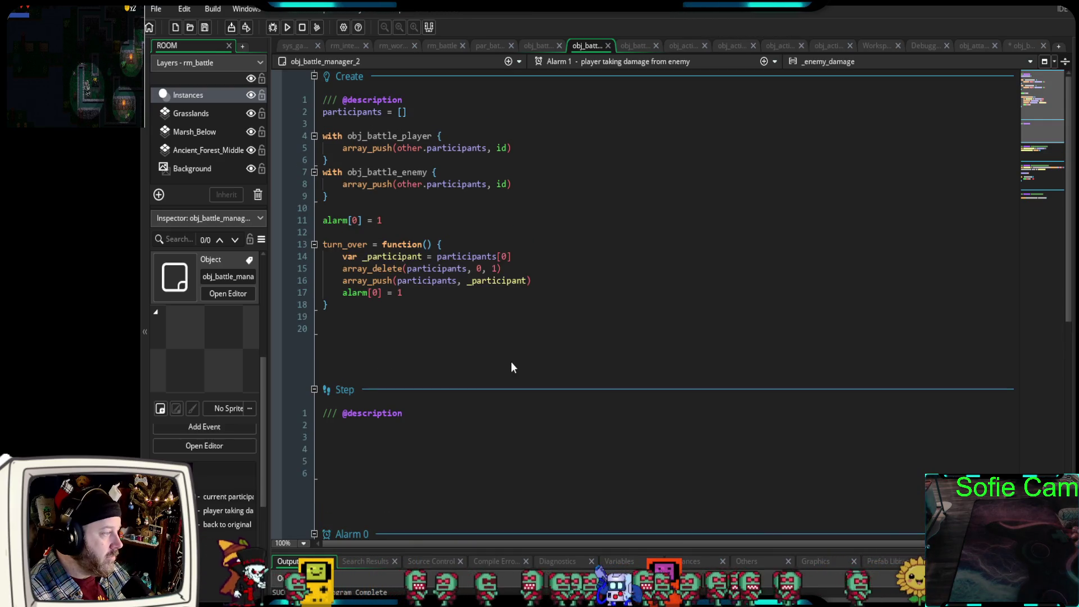
scroll(511, 364, "down", 10)
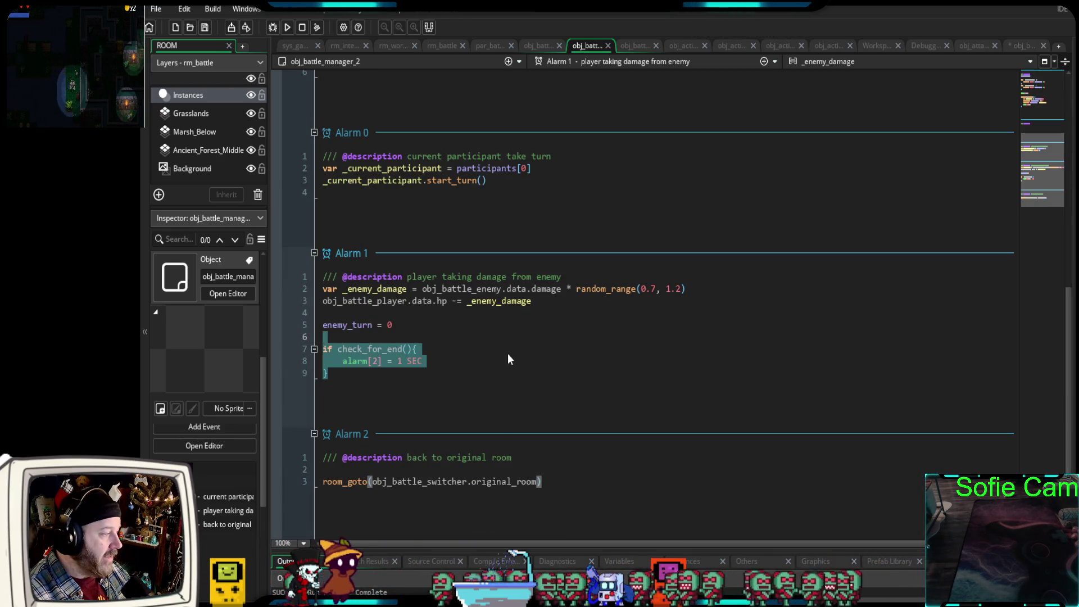
left_click(575, 491)
left_click_drag(576, 490, 309, 494)
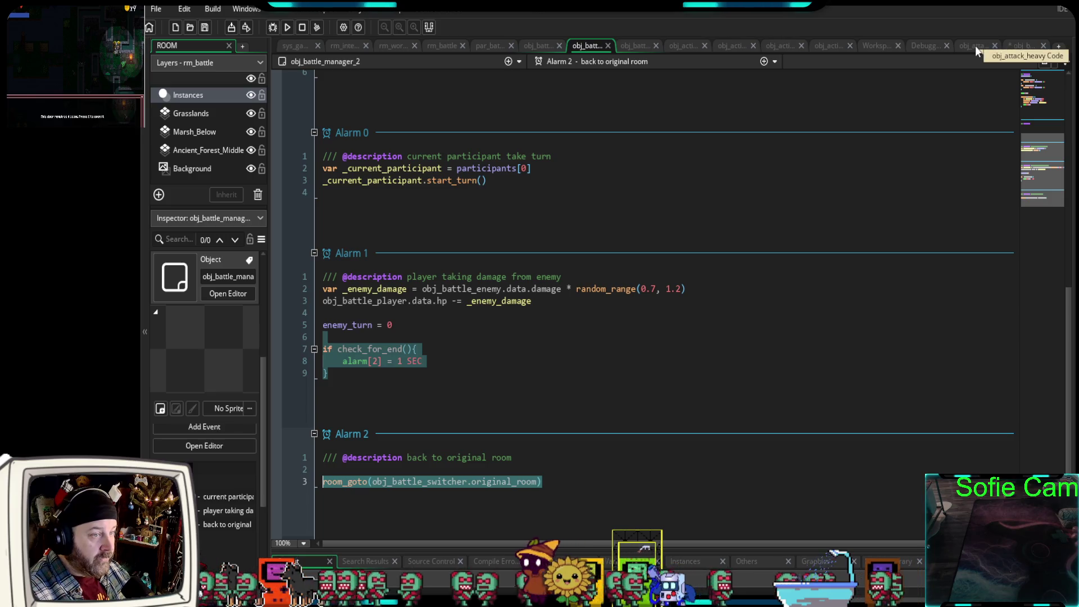
left_click(1016, 46)
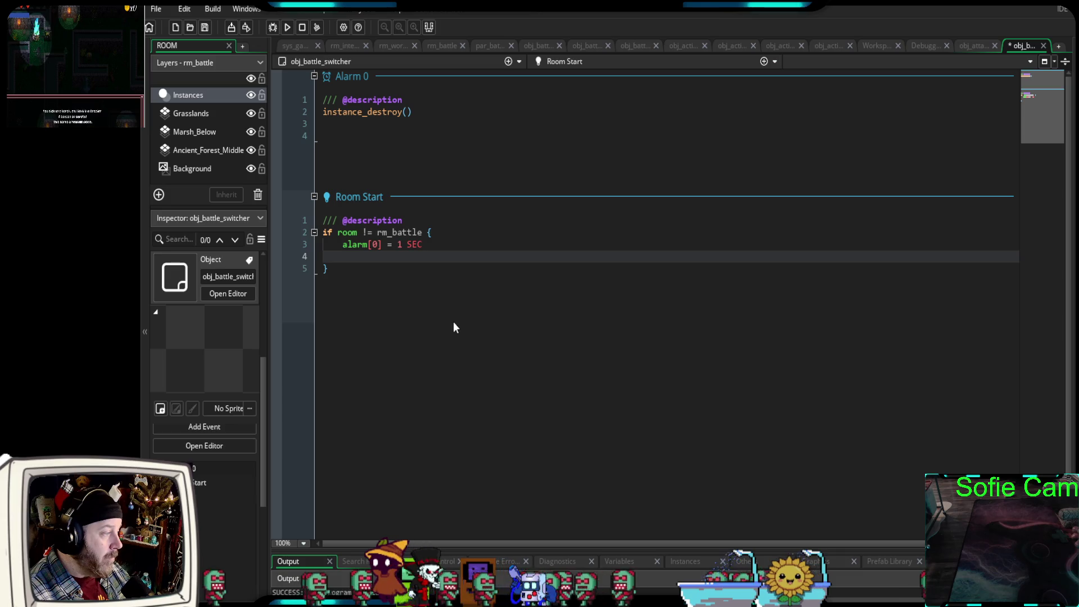
left_click_drag(424, 244, 313, 250)
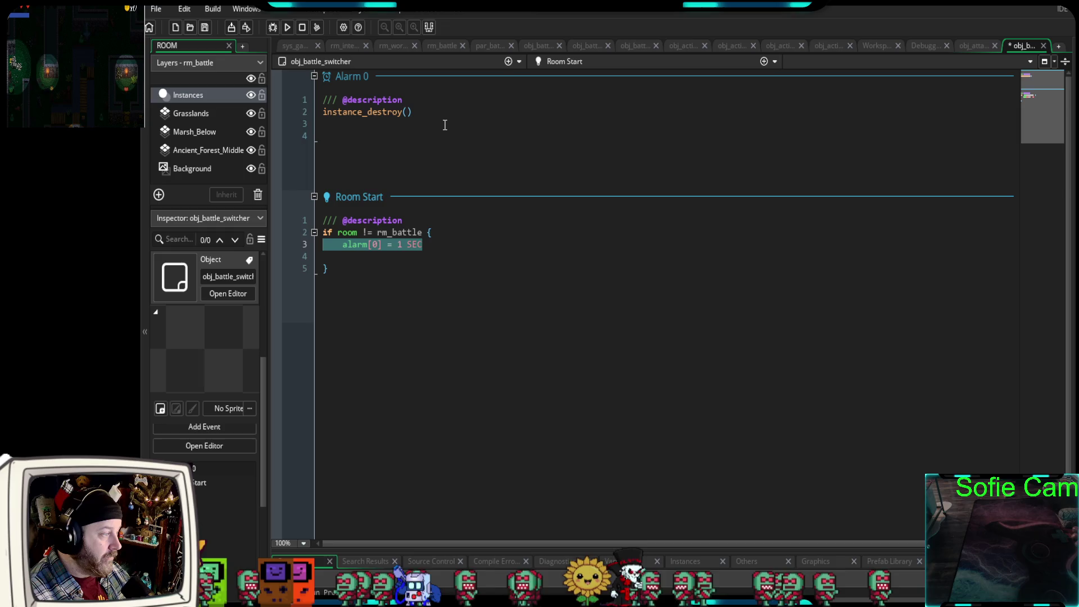
left_click(582, 47)
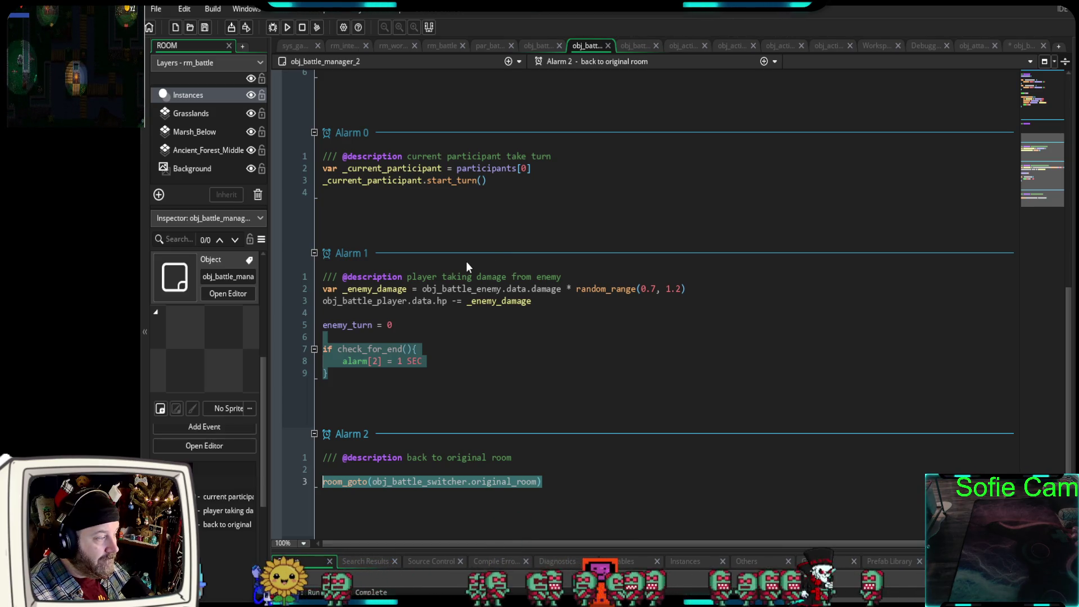
Recheck obj_battle_manager_2's alarms, marking Alarm 2's obj_battle_switcher.original_room argument, then return to obj_battle_switcher.
scroll(466, 262, "up", 10)
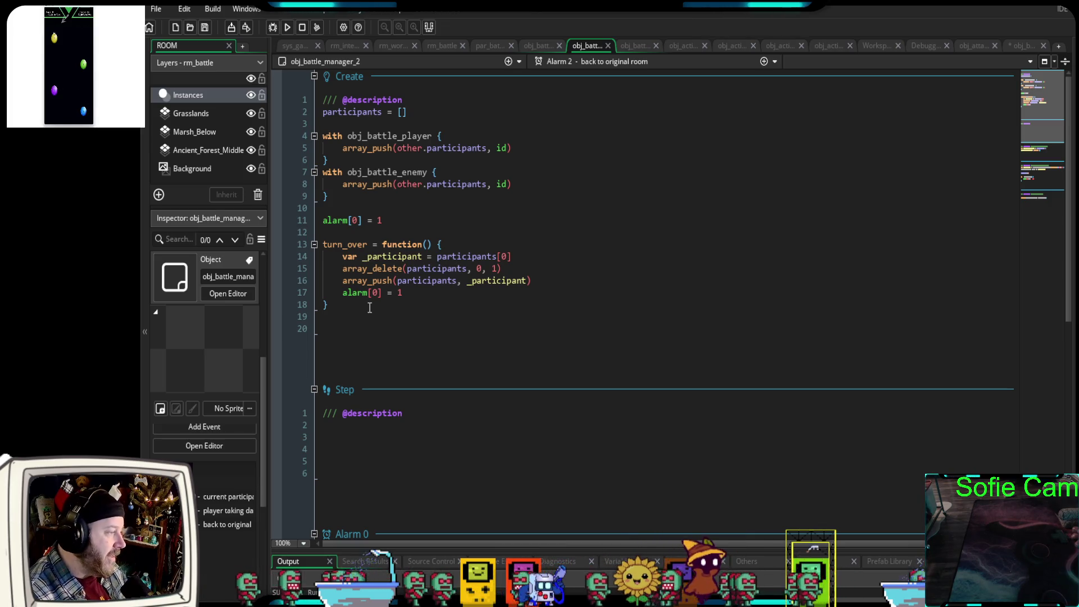
scroll(368, 307, "down", 6)
scroll(416, 361, "down", 5)
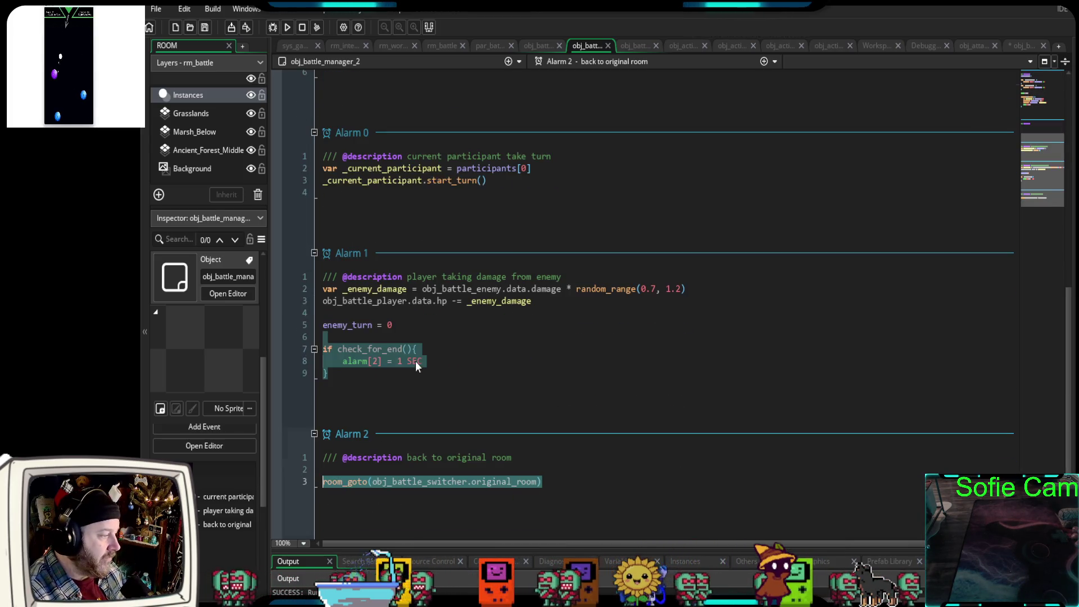
left_click(381, 412)
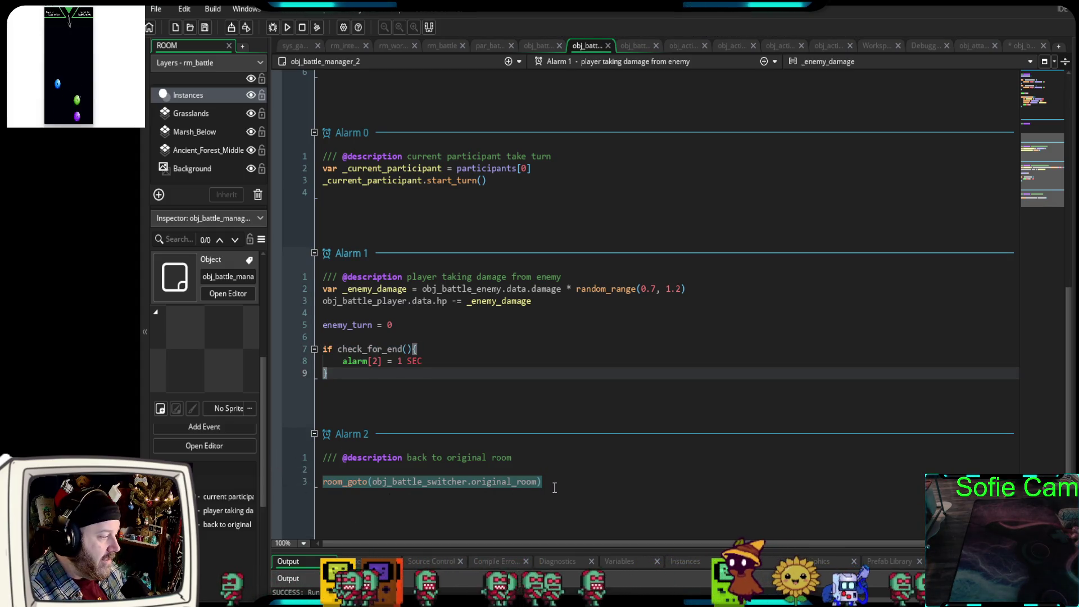
left_click_drag(554, 488, 368, 488)
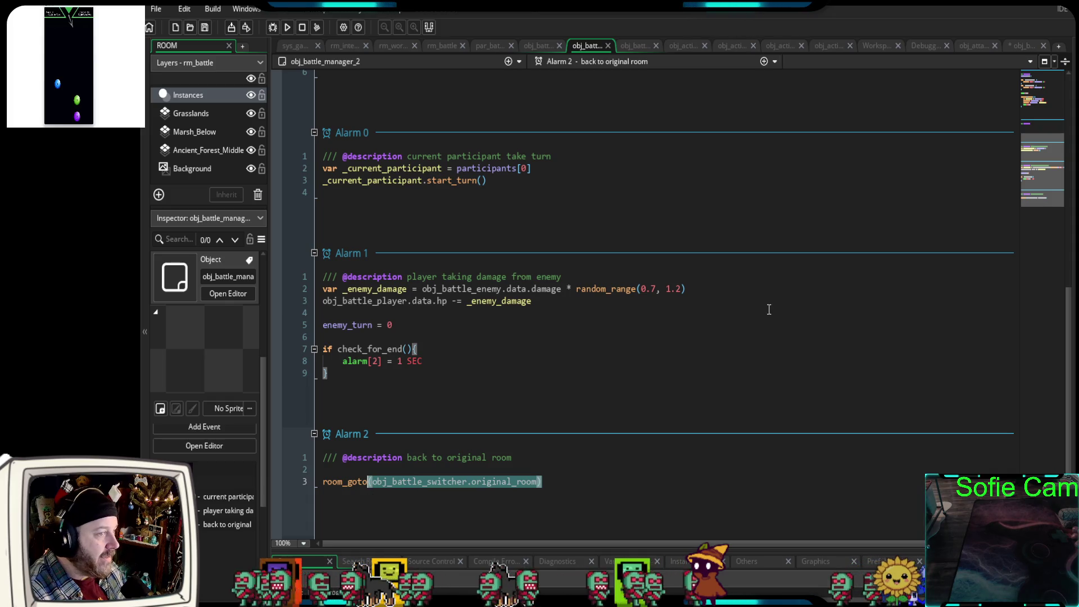
left_click(1019, 48)
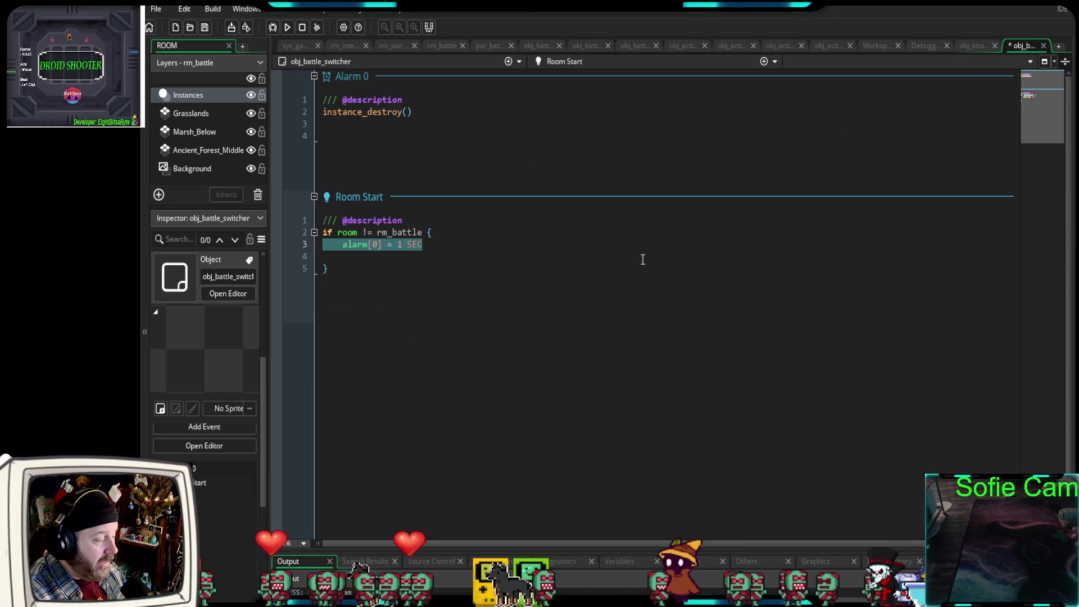